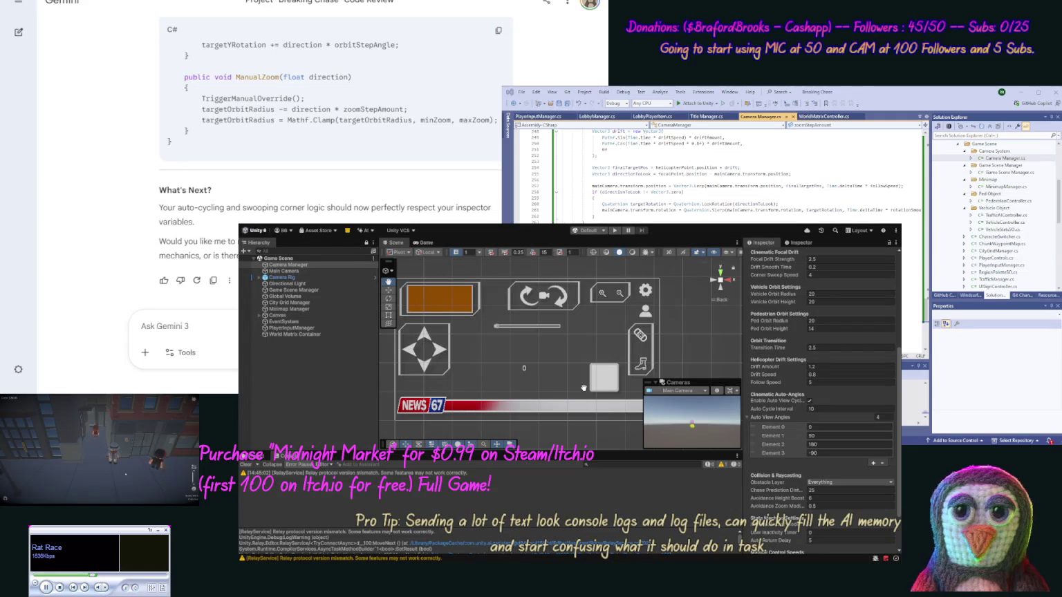
Step: Play-test the scene, then send Gemini a fix request for the unturning roadside starting car and the extra Z-axis chunk lines
{"action": "left_click", "coordinate": [614, 232]}
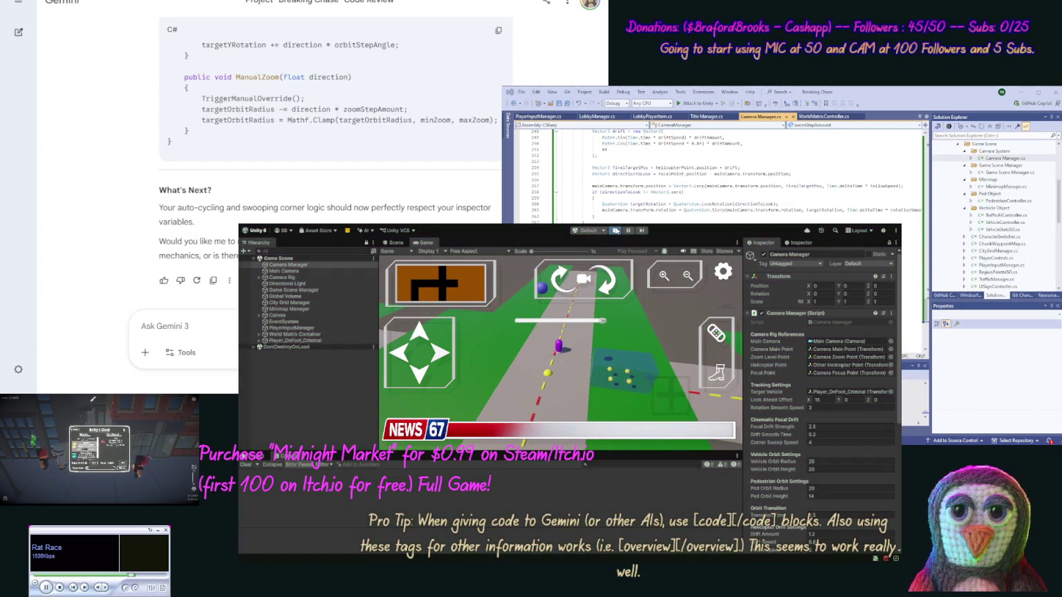
{"action": "left_click", "coordinate": [614, 230]}
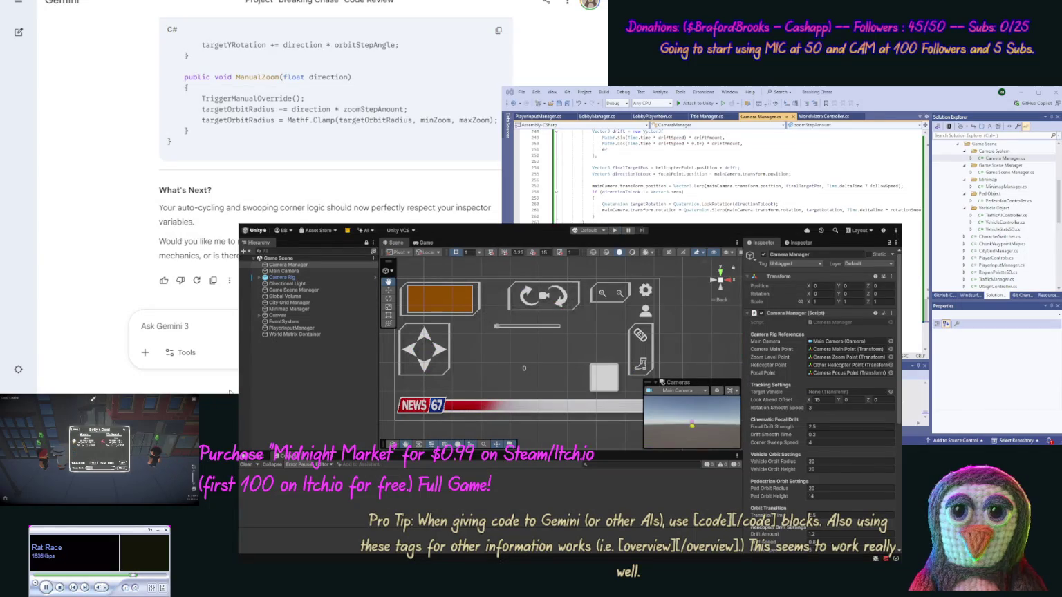
{"action": "type", "text": "Our starting car for th"}
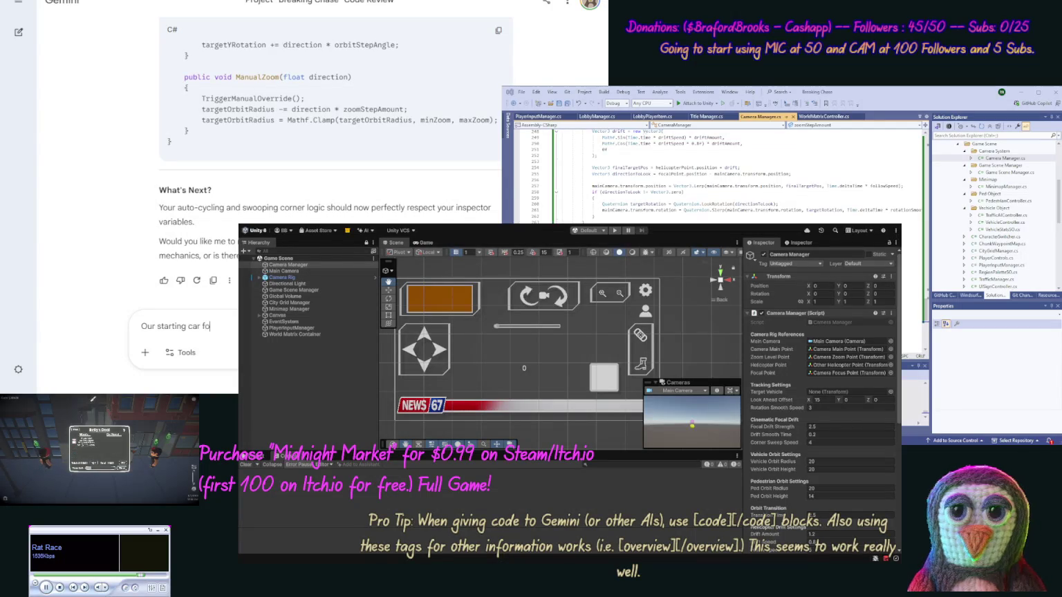
{"action": "type", "text": "e pe"}
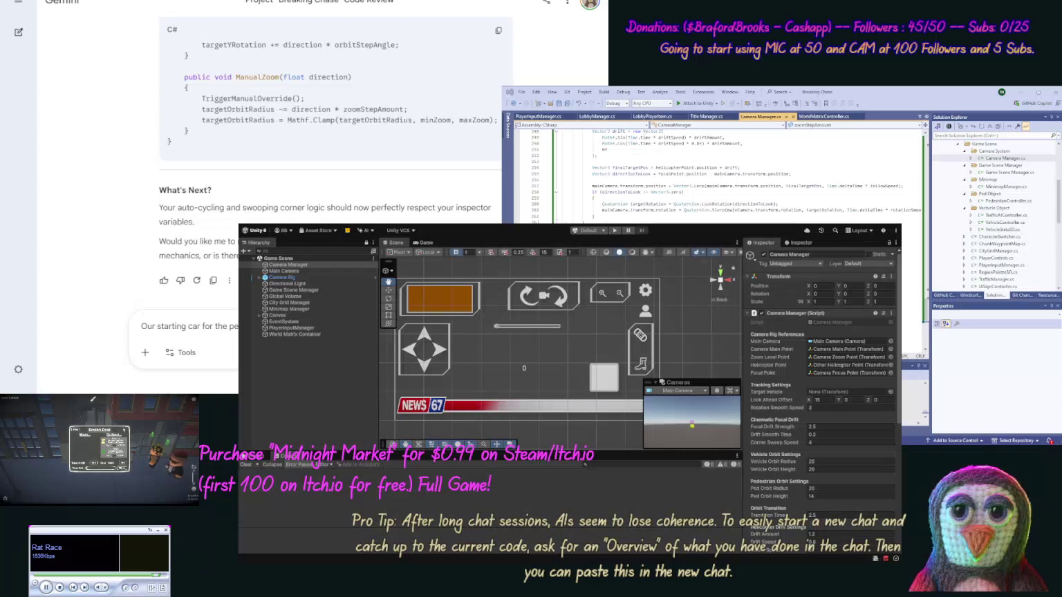
{"action": "type", "text": "getting "}
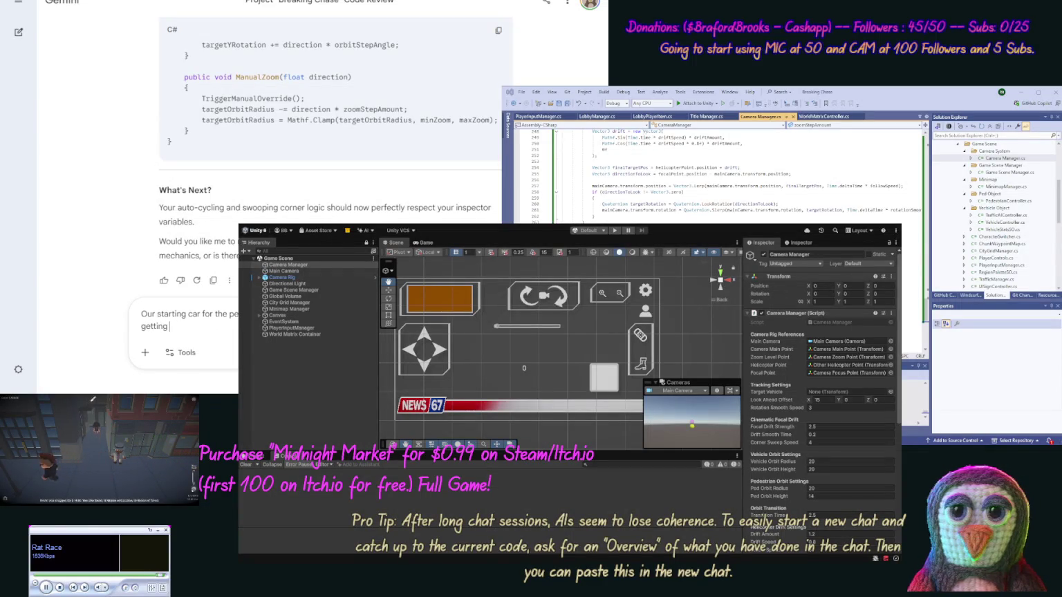
{"action": "type", "text": "extra "}
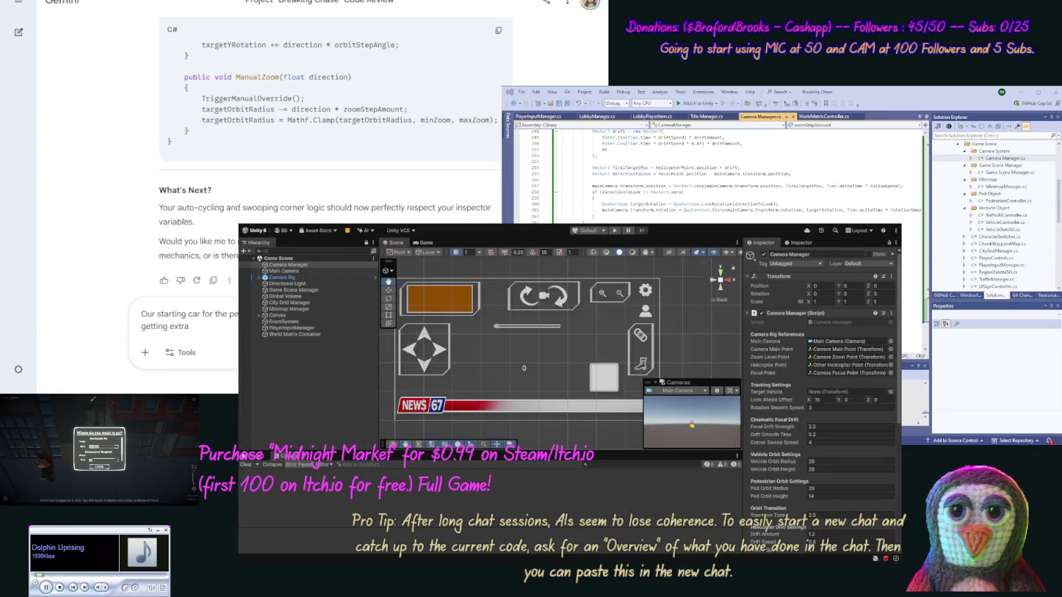
{"action": "type", "text": "lines in"}
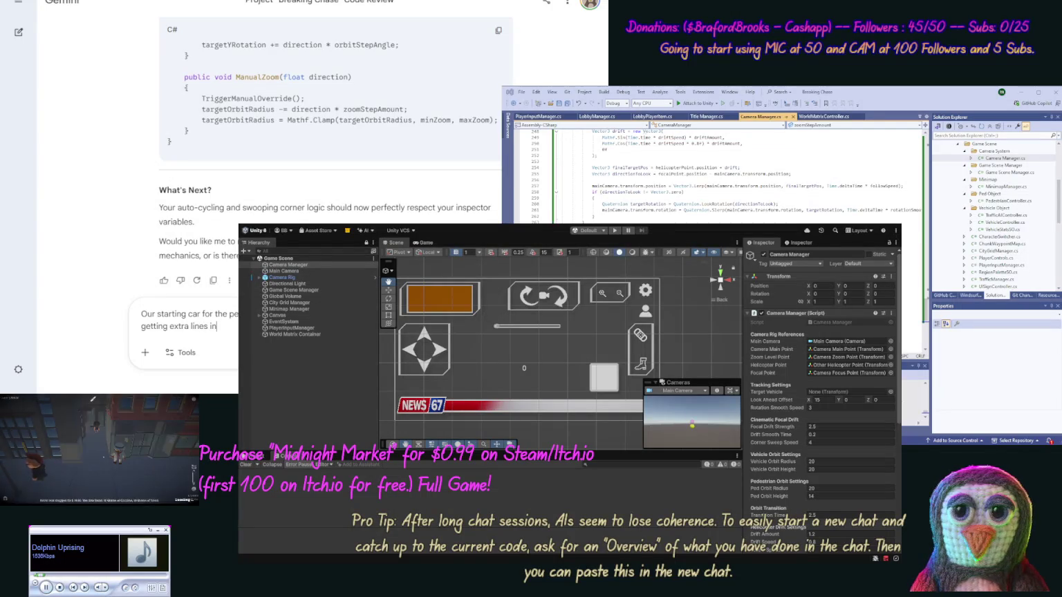
{"action": "type", "text": " a Z"}
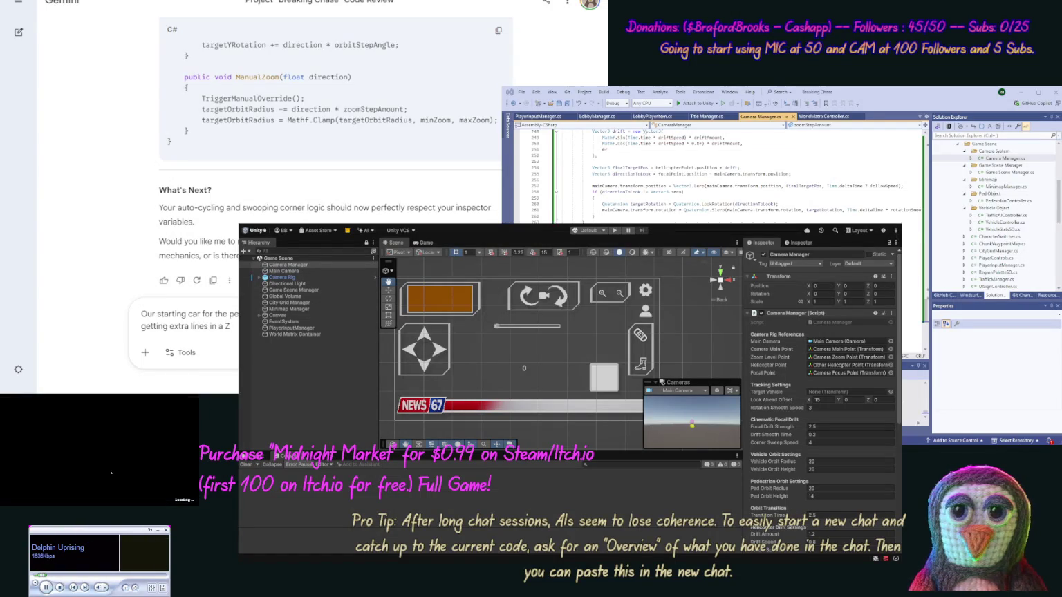
{"action": "type", "text": " of"}
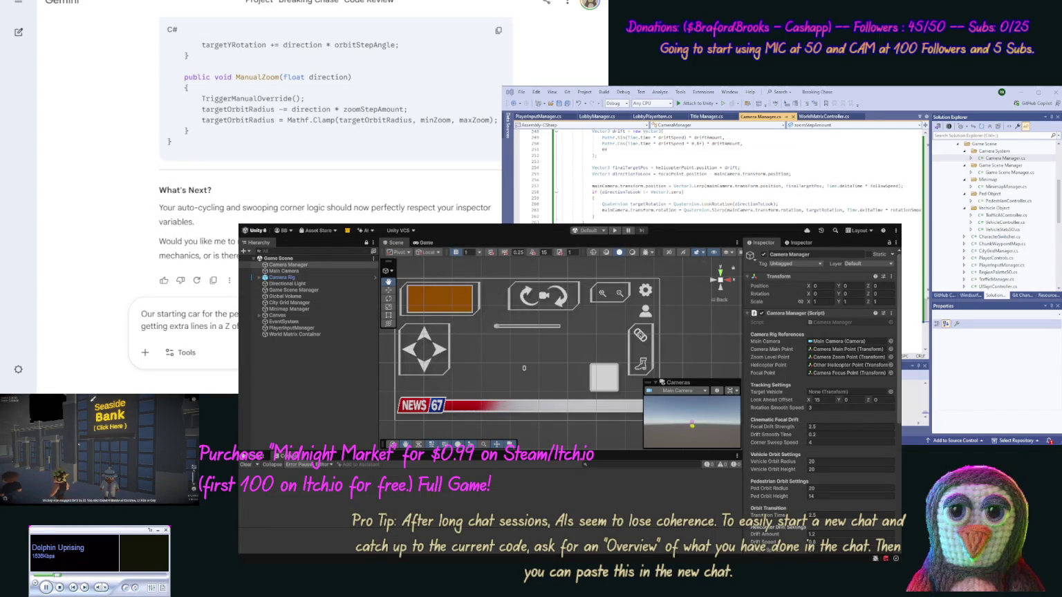
{"action": "type", "text": "so fix this also."}
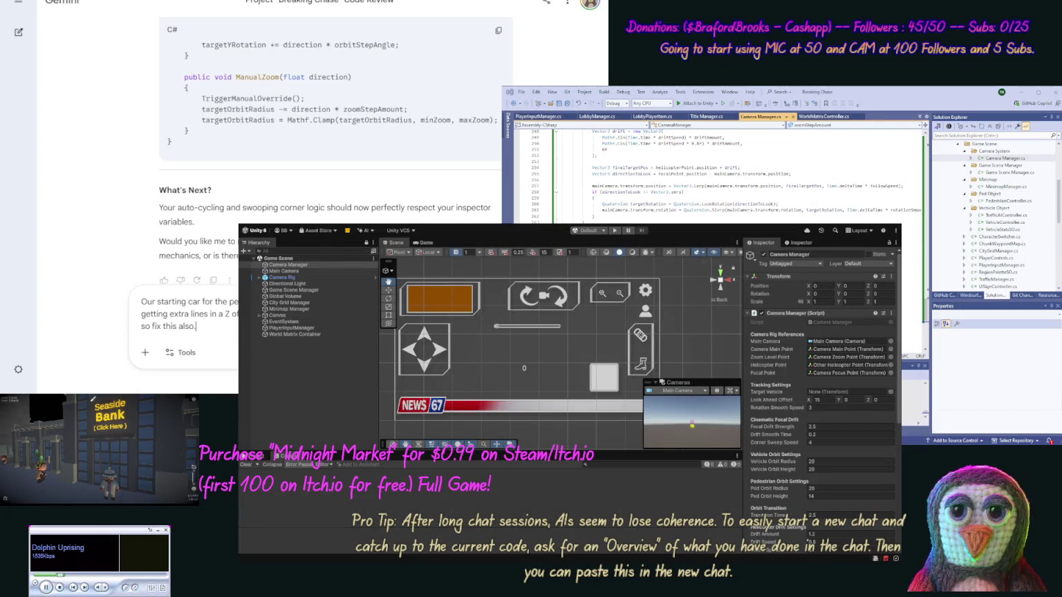
{"action": "key", "text": "Return"}
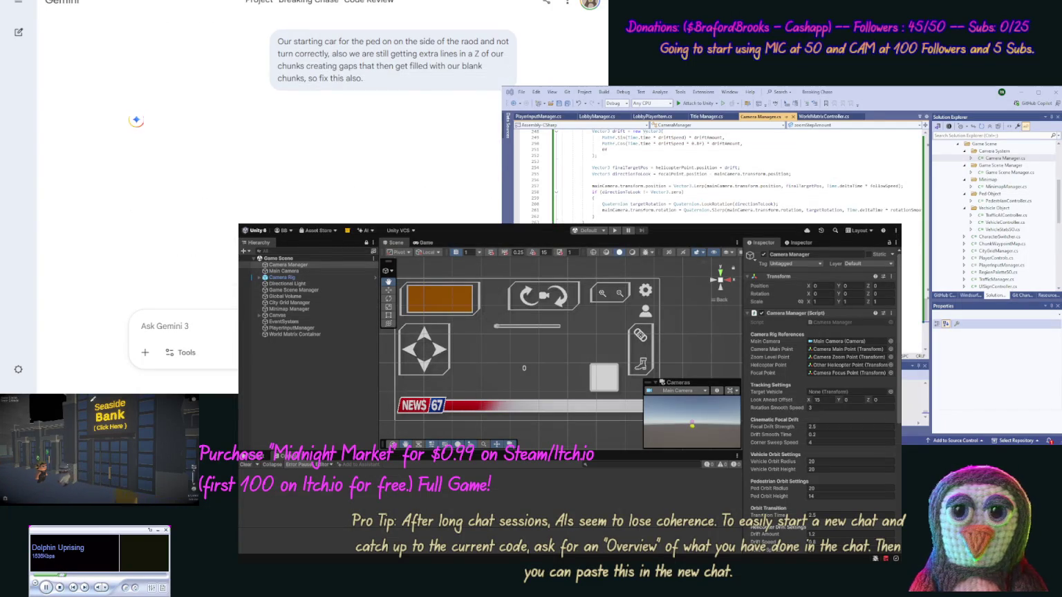
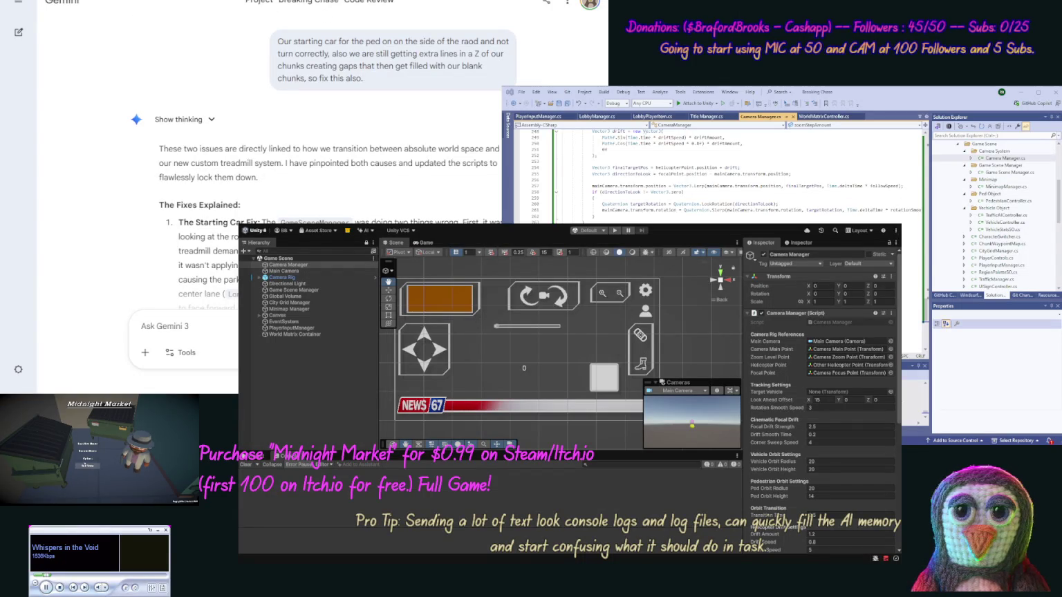
Step: Paste Gemini's updated WorldMatrixController.cs code into that script in Visual Studio
{"action": "left_click", "coordinate": [87, 443]}
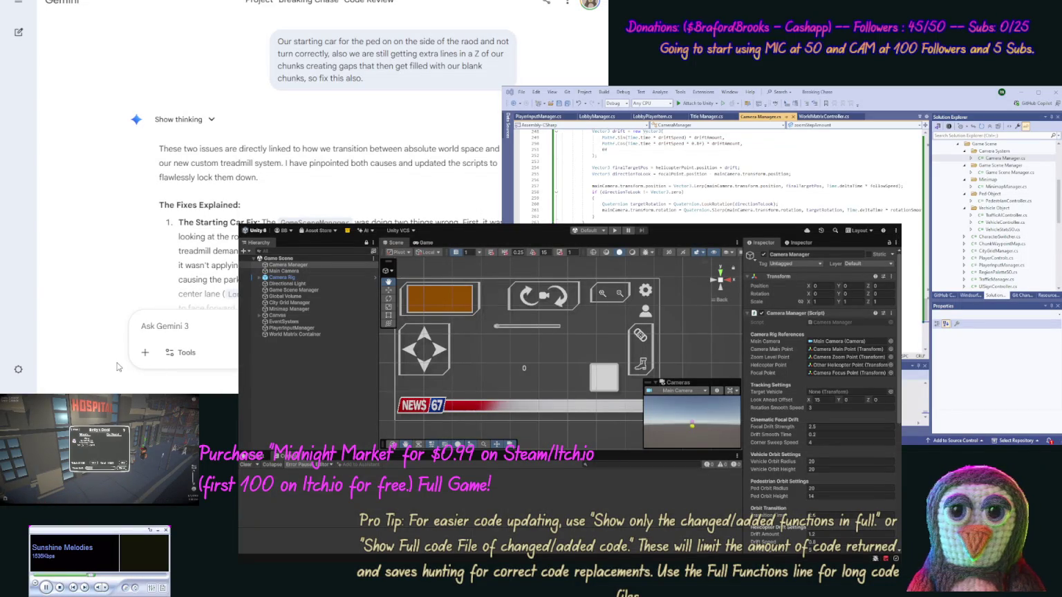
{"action": "scroll", "coordinate": [165, 217], "scroll_direction": "down", "scroll_amount": 5}
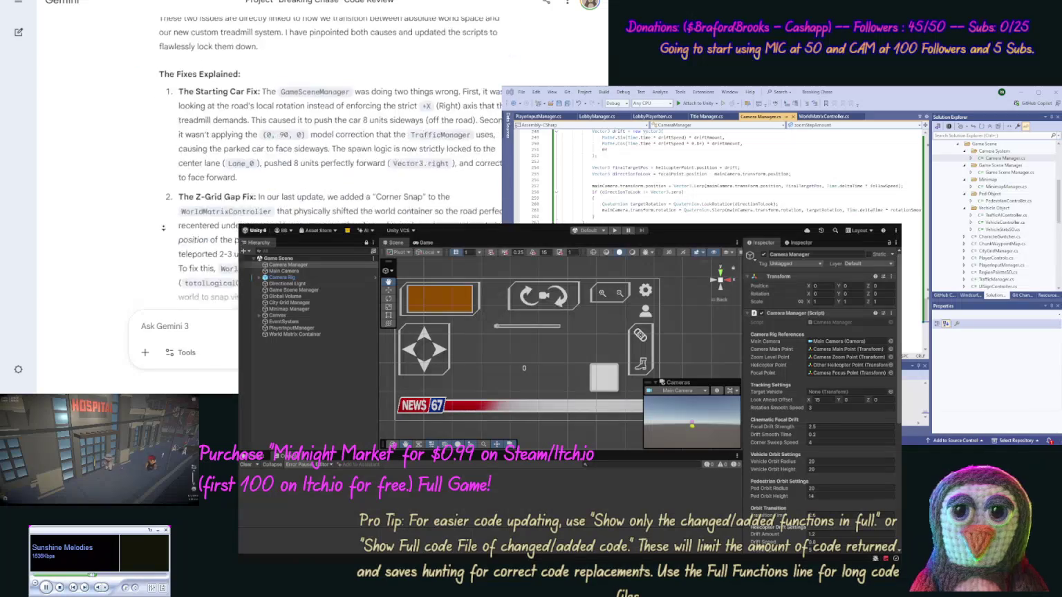
{"action": "scroll", "coordinate": [146, 246], "scroll_direction": "down", "scroll_amount": 2}
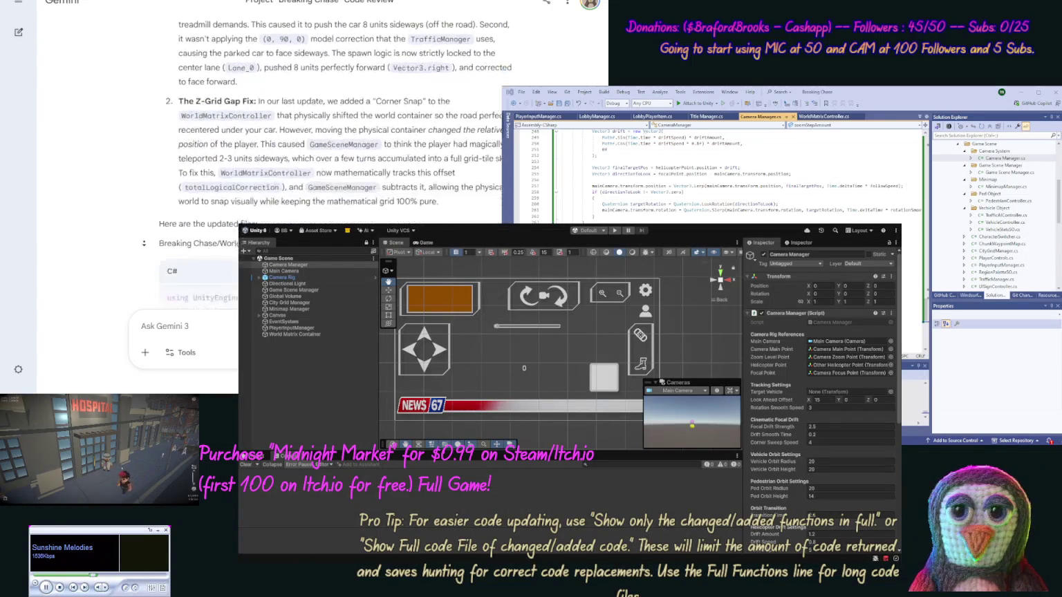
{"action": "left_click", "coordinate": [532, 249]}
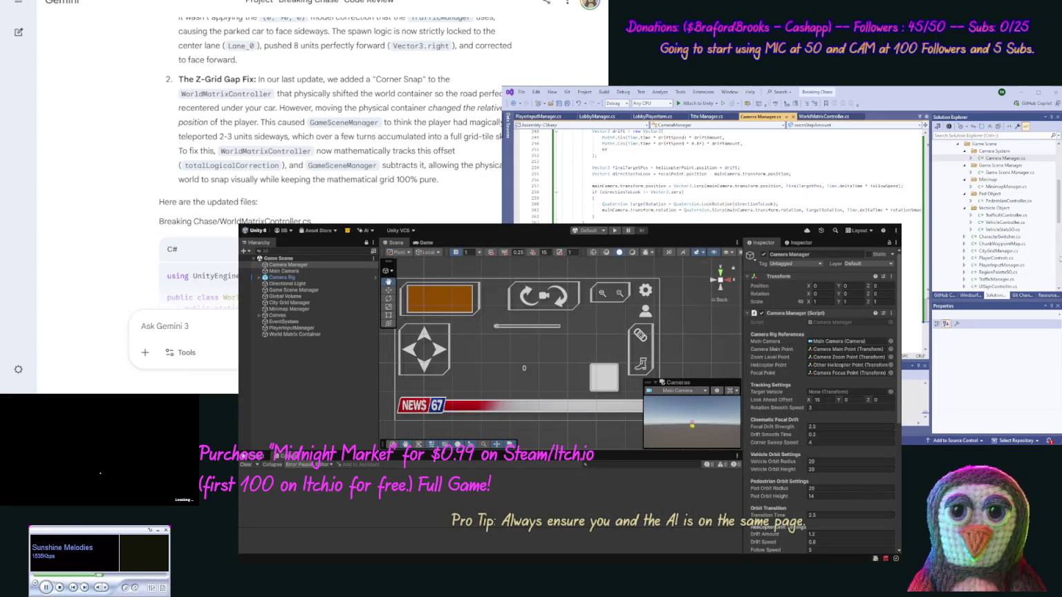
{"action": "scroll", "coordinate": [988, 273], "scroll_direction": "down", "scroll_amount": 1}
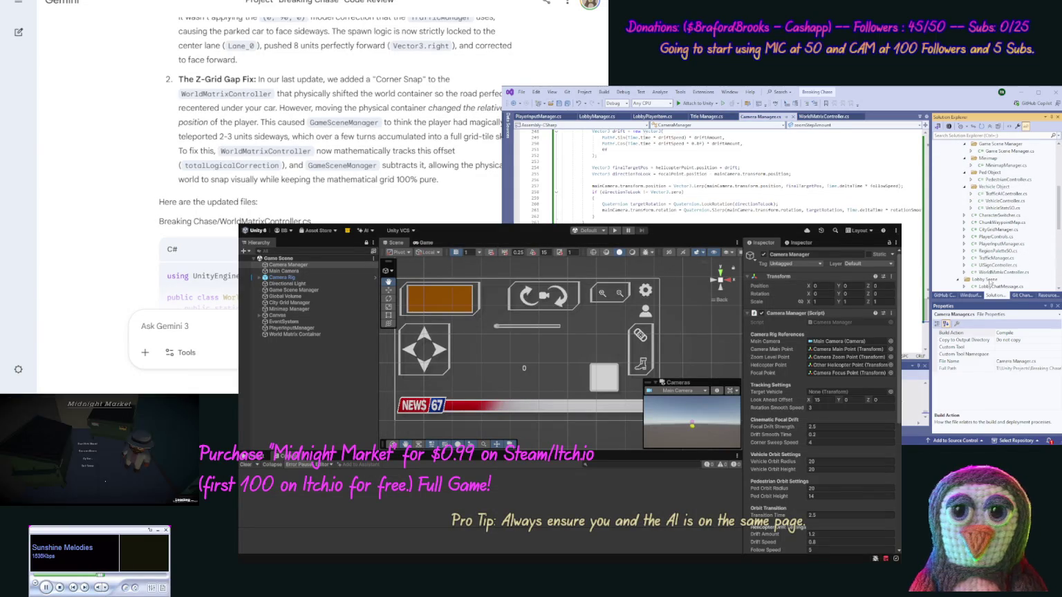
{"action": "double_click", "coordinate": [988, 272]}
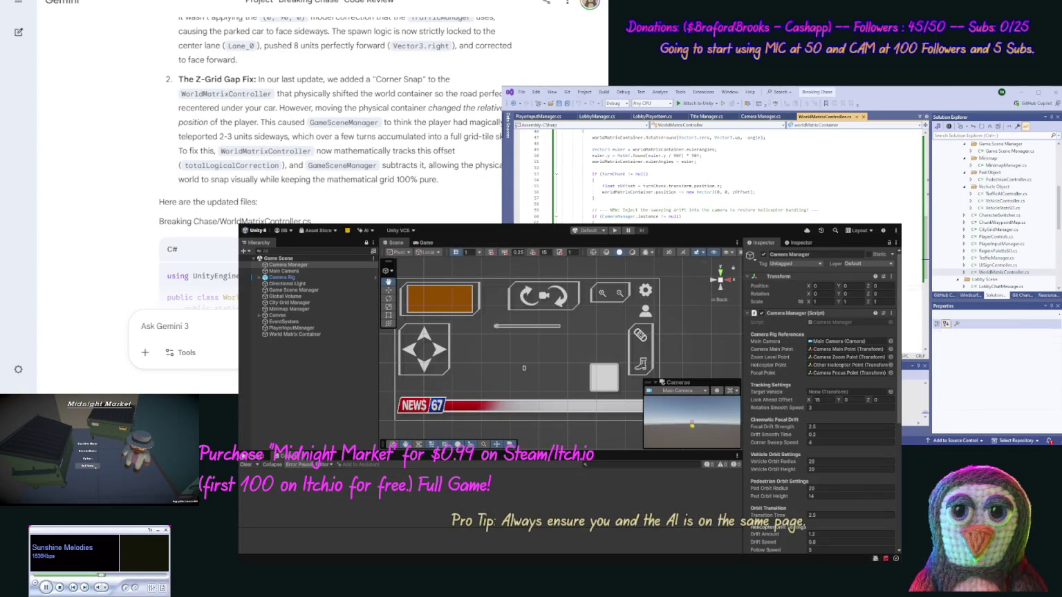
{"action": "key", "text": "ctrl+v"}
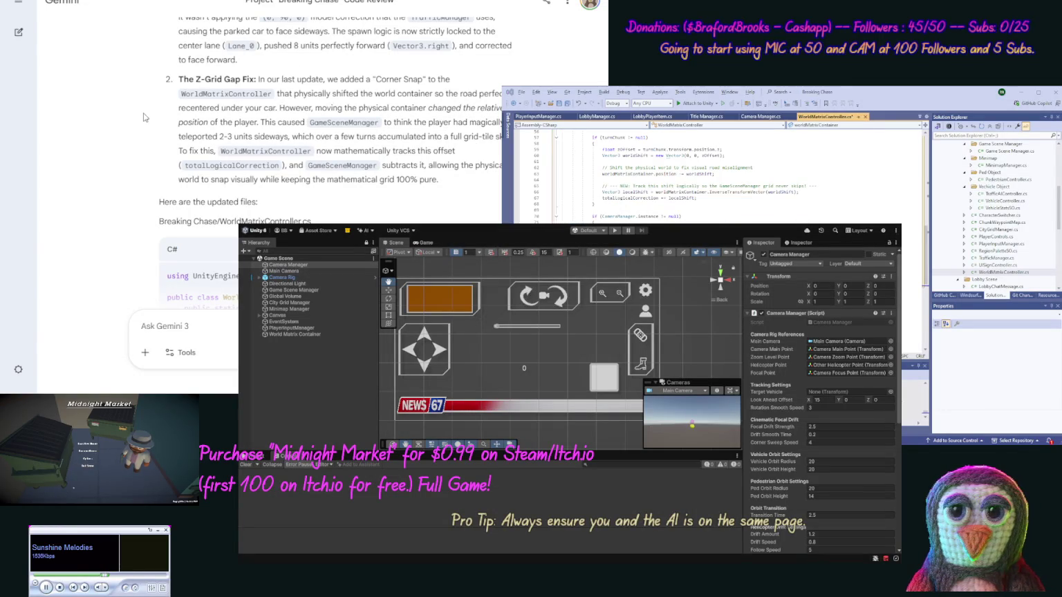
Step: Replace all the code in Game Scene Manager.cs with Gemini's revised version
{"action": "scroll", "coordinate": [141, 138], "scroll_direction": "down", "scroll_amount": 20}
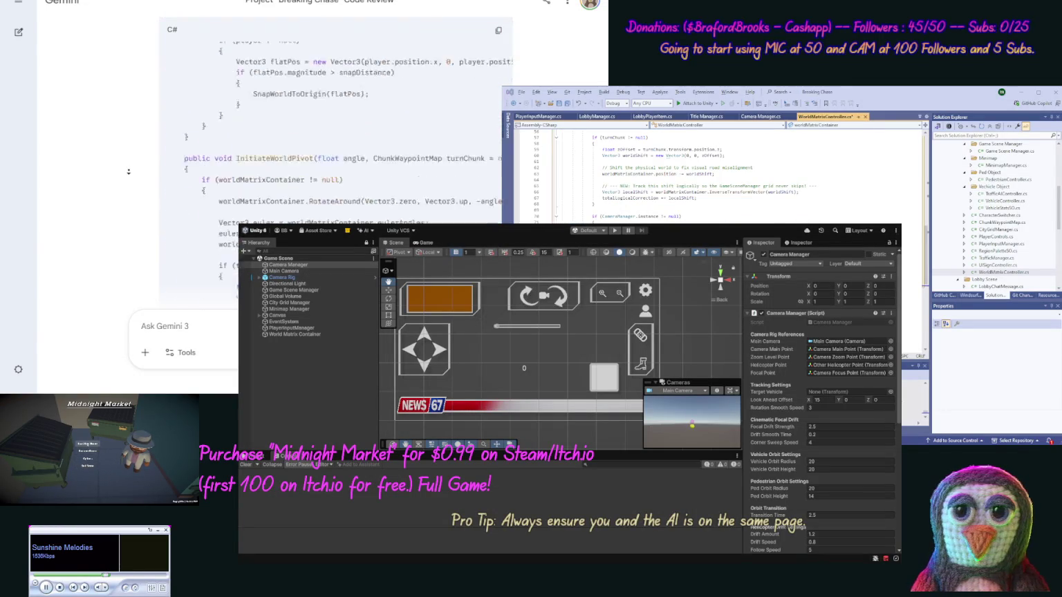
{"action": "scroll", "coordinate": [125, 172], "scroll_direction": "up", "scroll_amount": 10}
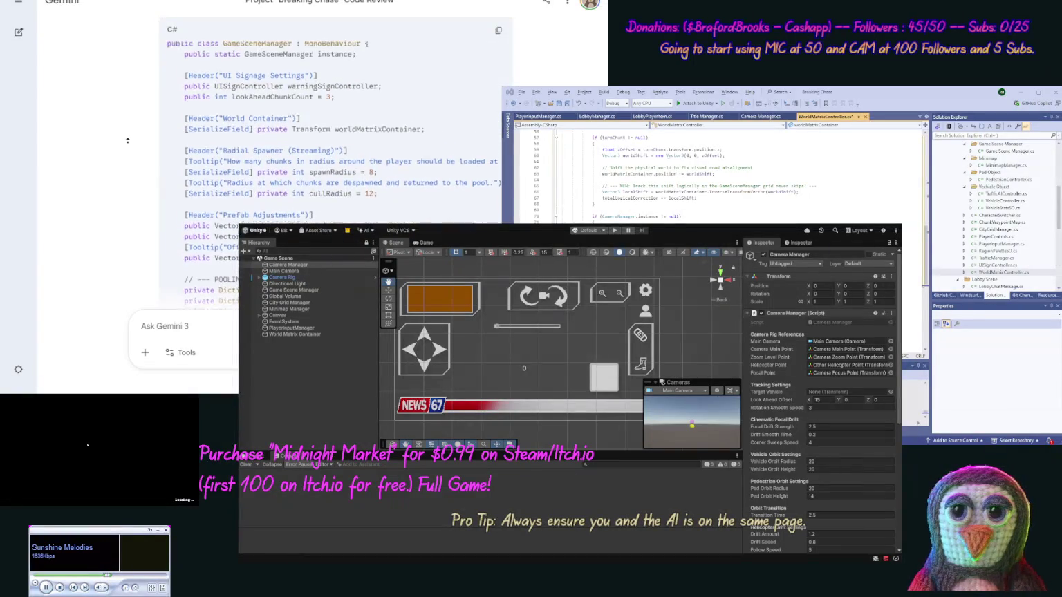
{"action": "scroll", "coordinate": [128, 140], "scroll_direction": "up", "scroll_amount": 2}
{"action": "left_click", "coordinate": [498, 103]}
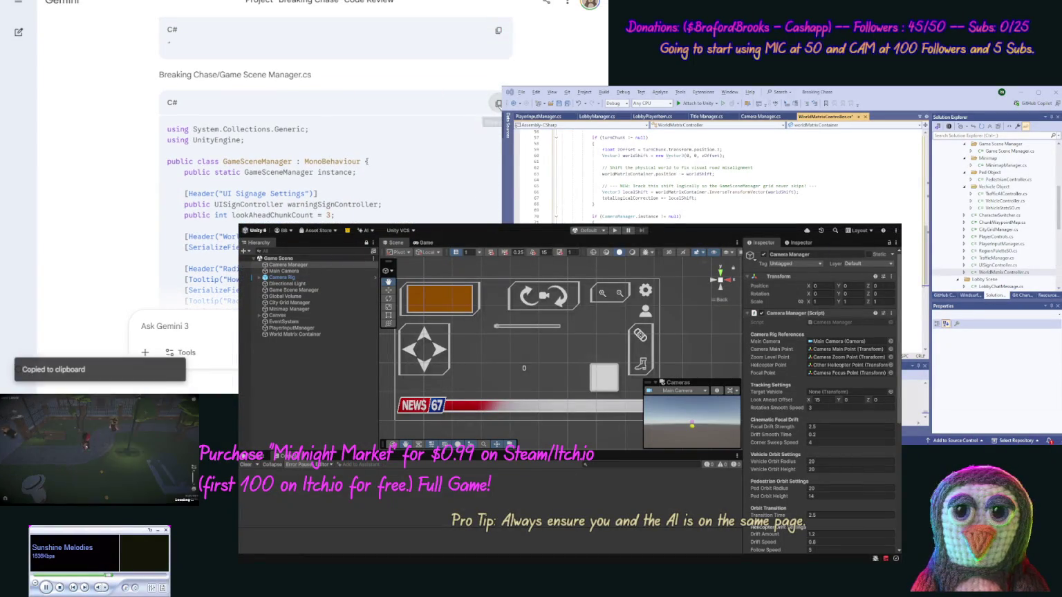
{"action": "left_click", "coordinate": [1009, 151]}
{"action": "key", "text": "ctrl+a"}
{"action": "key", "text": "ctrl+v"}
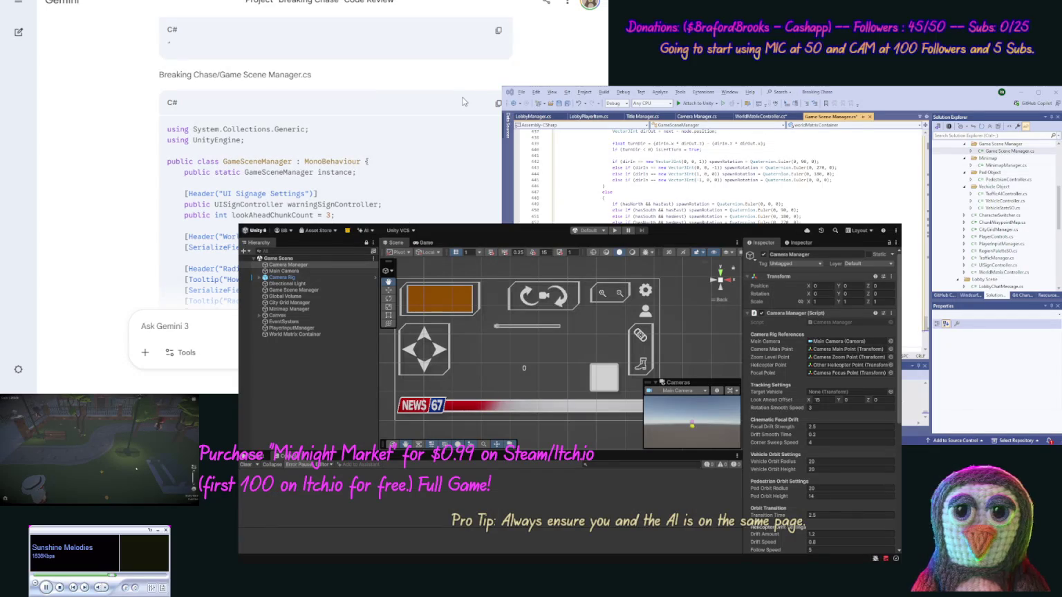
Step: Review the pasted Game Scene Manager code and save the file
{"action": "scroll", "coordinate": [144, 112], "scroll_direction": "down", "scroll_amount": 15}
{"action": "scroll", "coordinate": [139, 157], "scroll_direction": "down", "scroll_amount": 15}
{"action": "scroll", "coordinate": [139, 157], "scroll_direction": "down", "scroll_amount": 15}
{"action": "scroll", "coordinate": [139, 157], "scroll_direction": "down", "scroll_amount": 15}
{"action": "scroll", "coordinate": [132, 158], "scroll_direction": "down", "scroll_amount": 15}
{"action": "scroll", "coordinate": [126, 159], "scroll_direction": "down", "scroll_amount": 10}
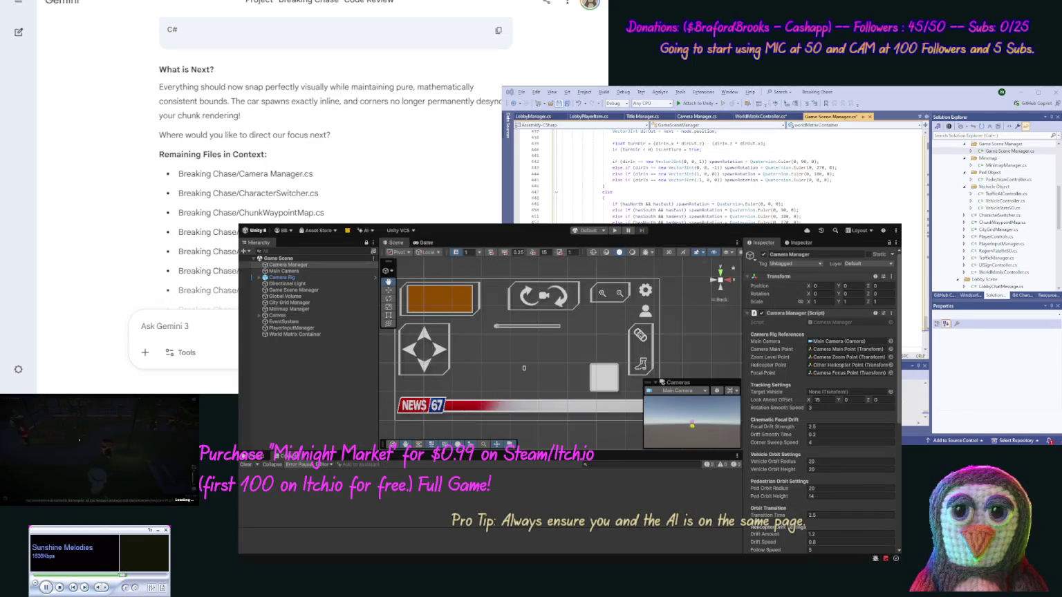
{"action": "key", "text": "ctrl+s"}
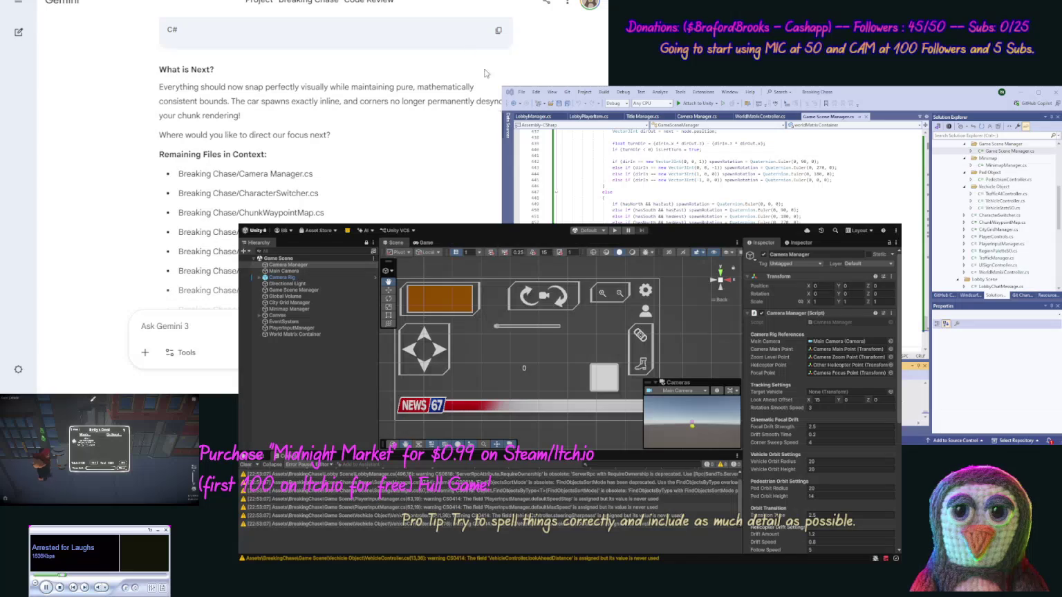
Step: Play the scene, enter the parked car, drive it forward to speed 120, then stop Play mode
{"action": "left_click", "coordinate": [615, 231]}
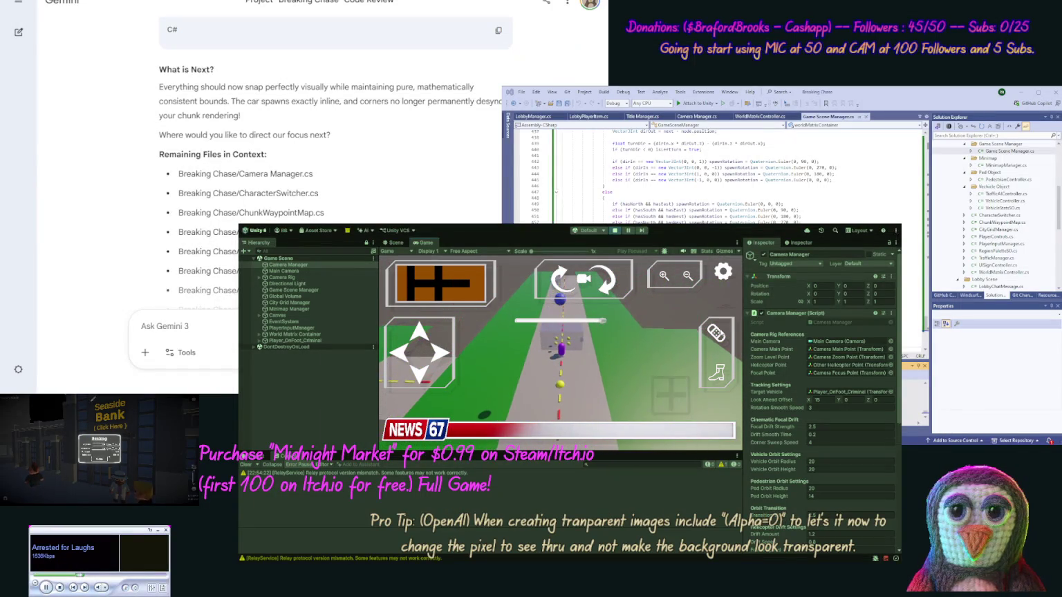
{"action": "left_click", "coordinate": [723, 334]}
{"action": "left_click", "coordinate": [718, 334]}
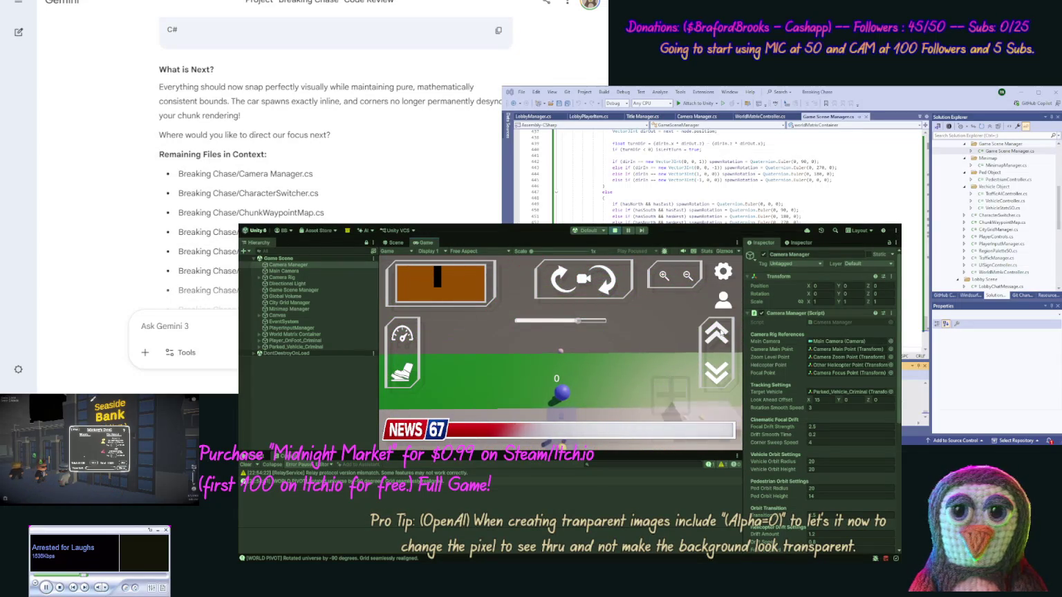
{"action": "left_click", "coordinate": [721, 330]}
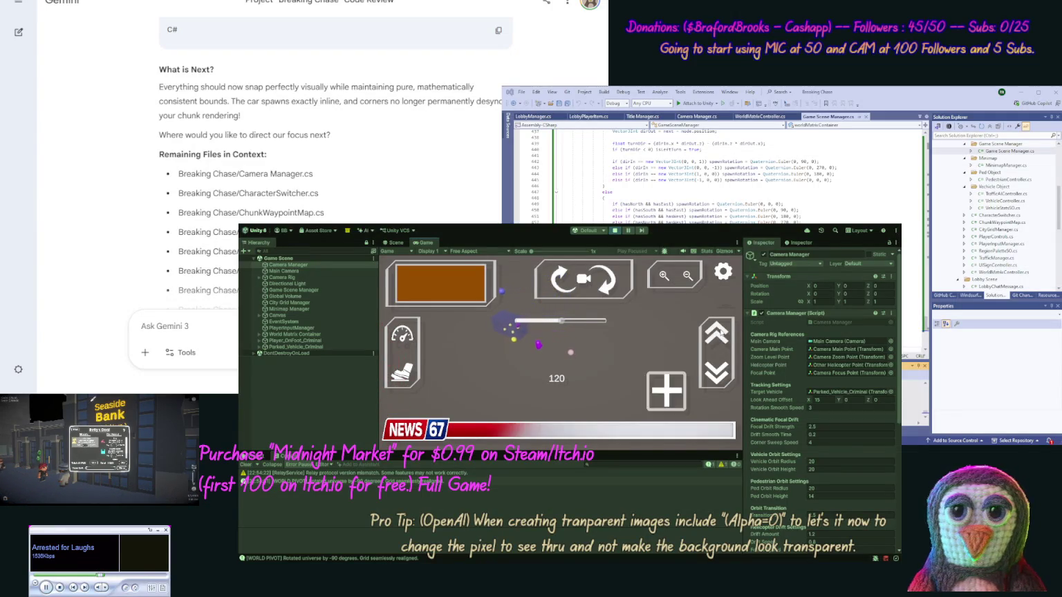
{"action": "left_click", "coordinate": [619, 233]}
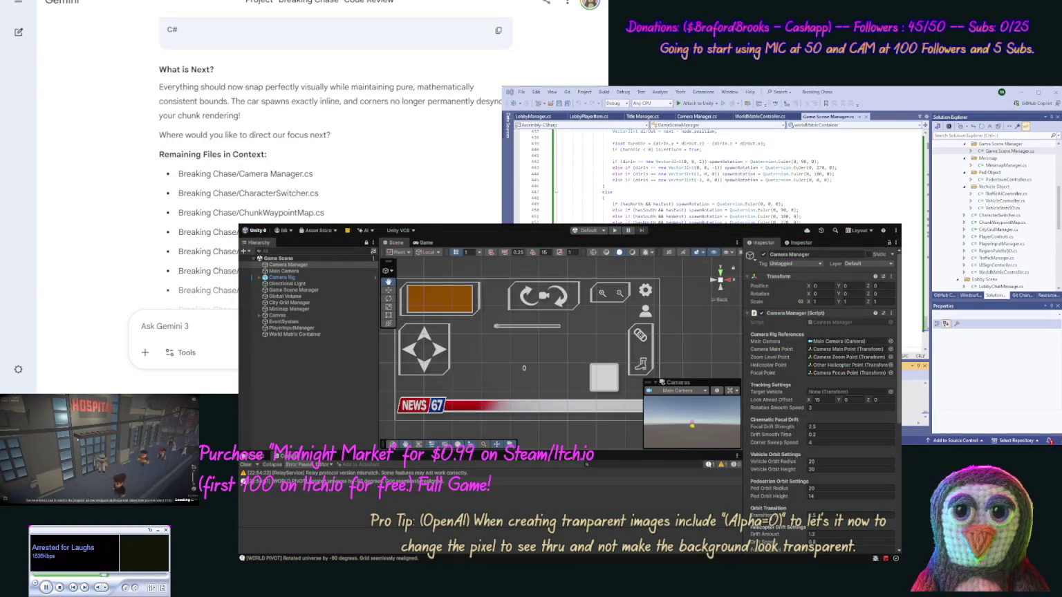